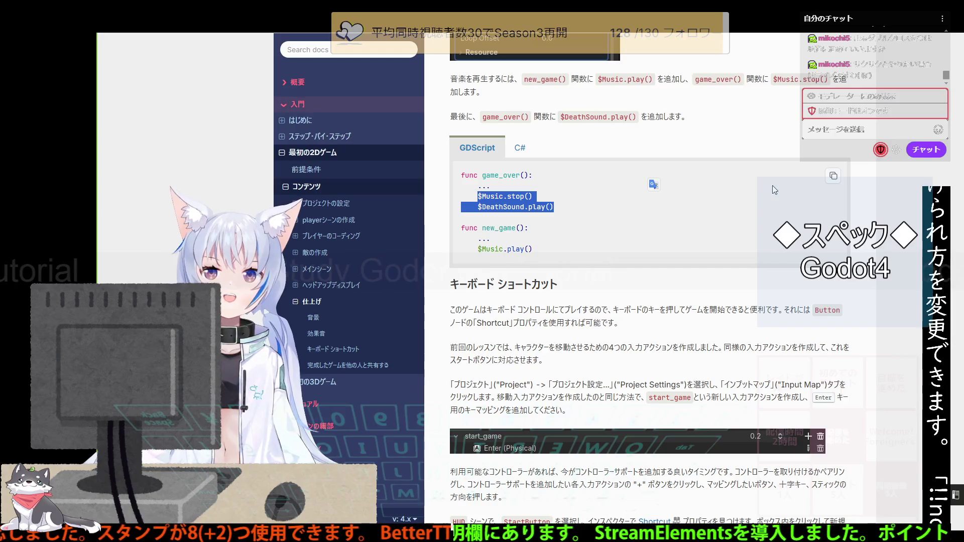
Finish reading the Keyboard Shortcuts docs section and return to the Godot editor.
scroll(772, 185, "down", 2)
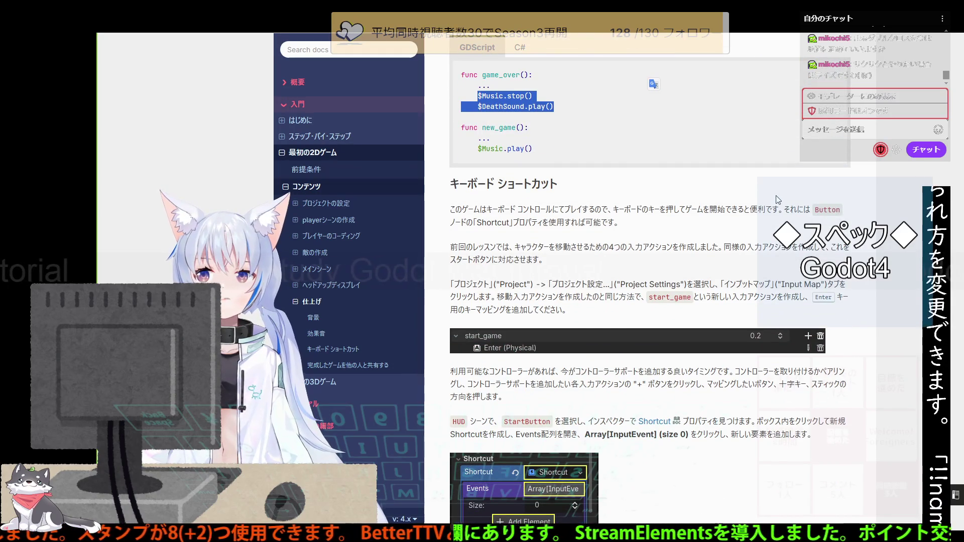
scroll(777, 199, "up", 2)
key("alt+Tab")
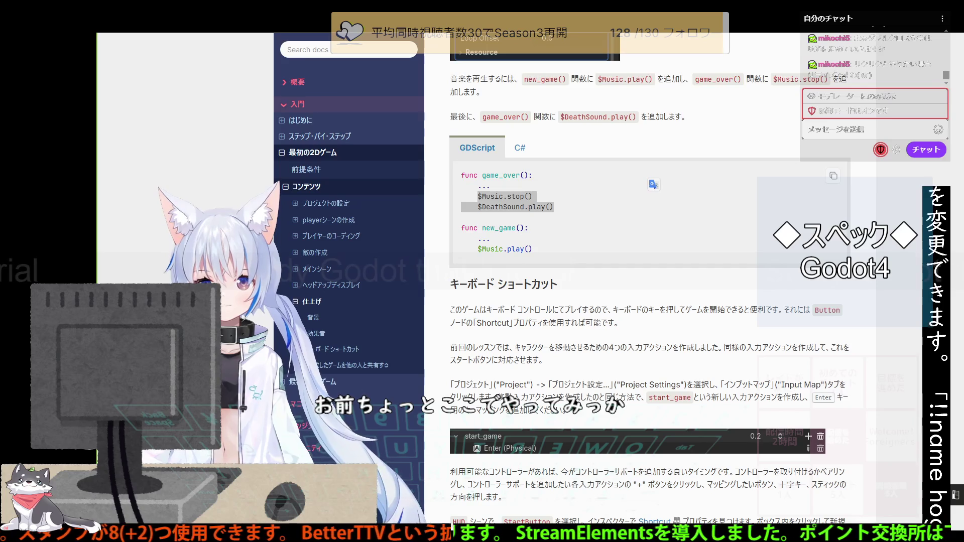
Run a test round of the game, moving the player up and left, then close it.
left_click(661, 357)
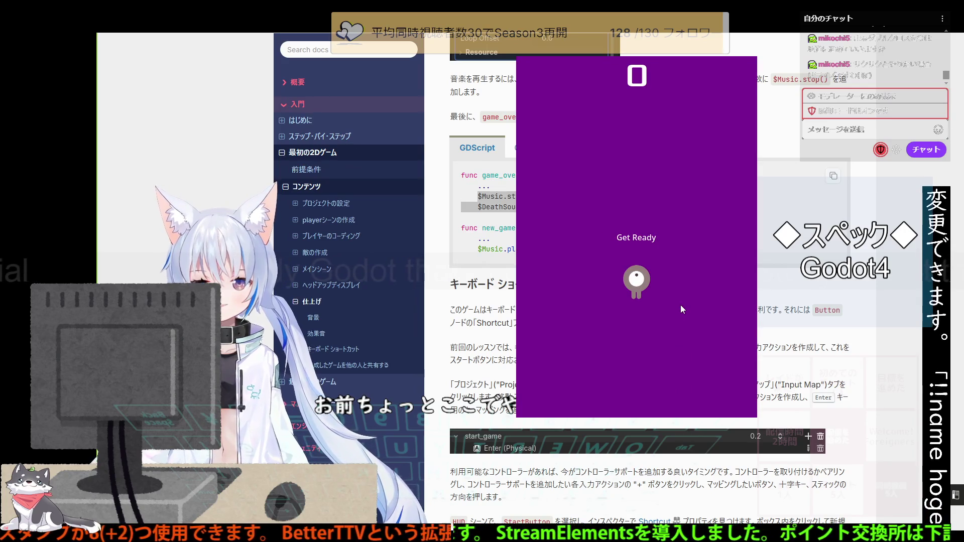
key("Up")
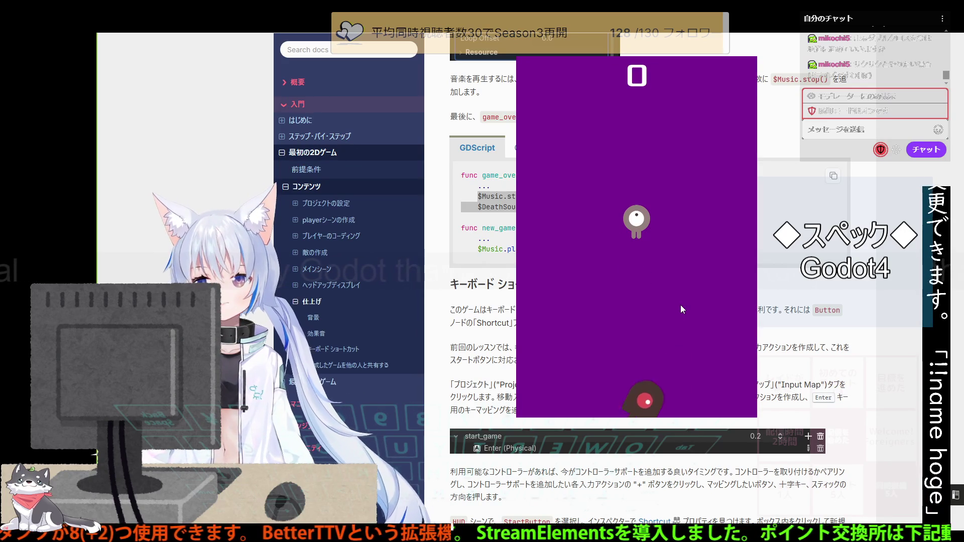
key("Left")
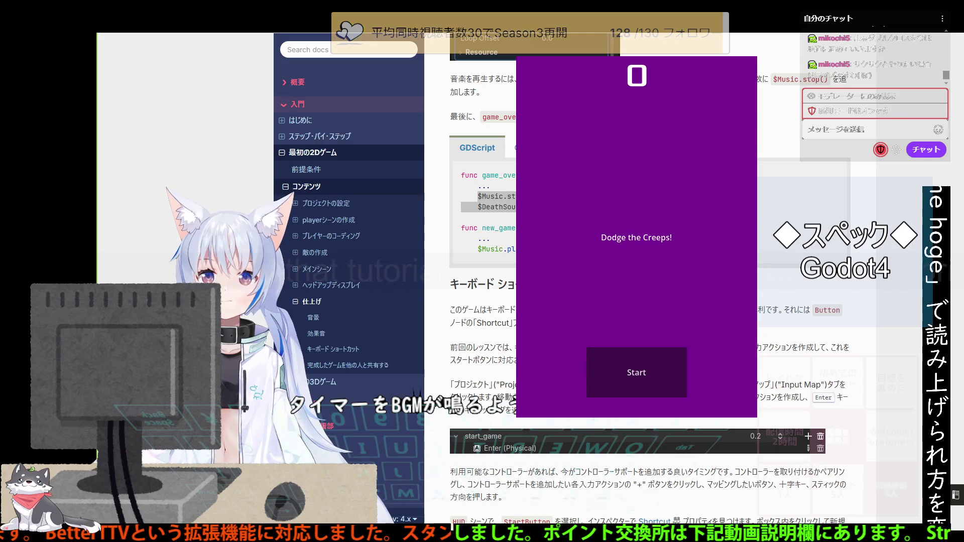
key("alt+F4")
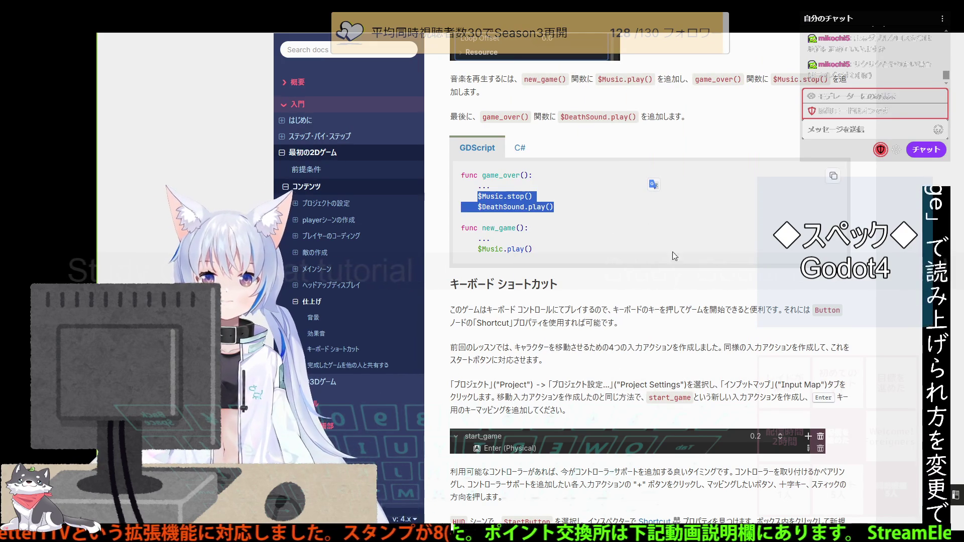
Recheck the docs, then bring the main.gd script back into view in Godot.
scroll(673, 255, "down", 20)
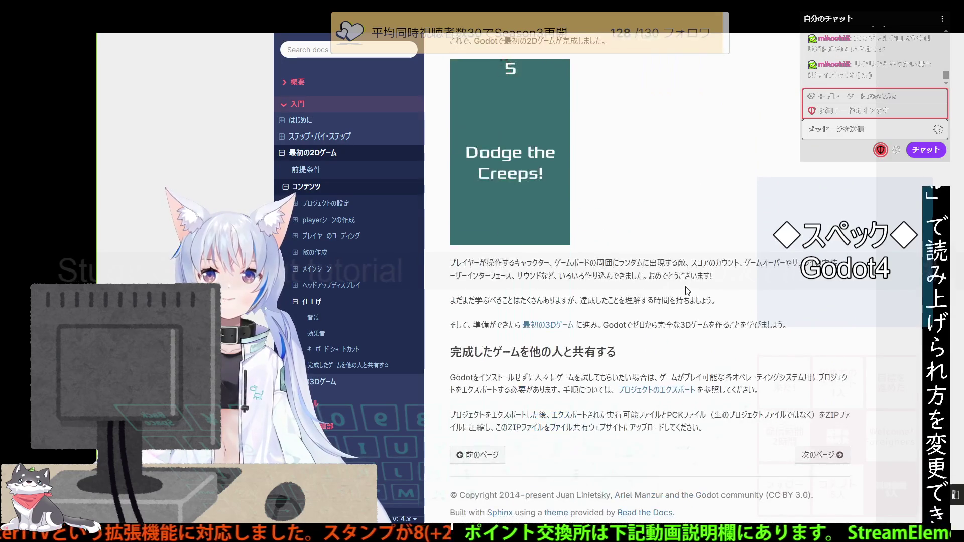
scroll(687, 290, "up", 20)
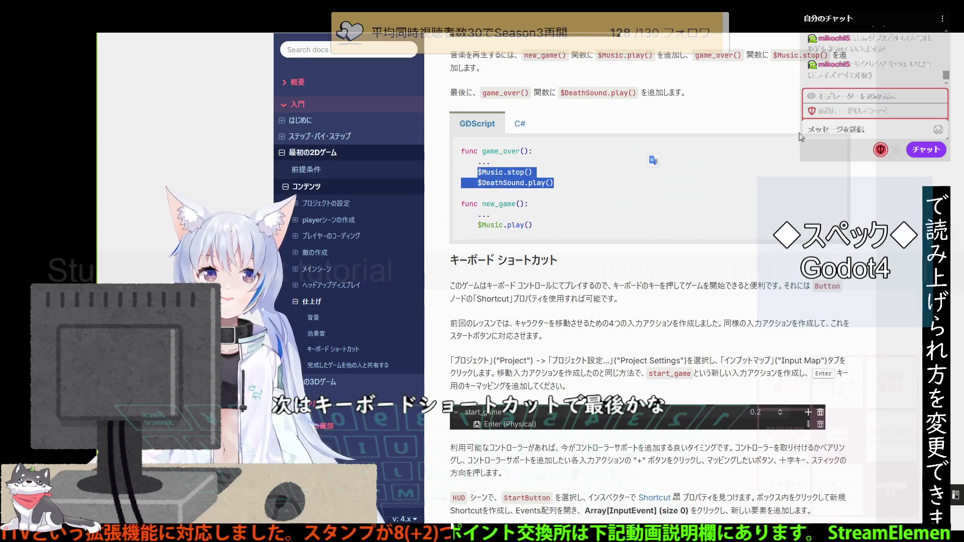
left_click(801, 137)
scroll(650, 281, "down", 1)
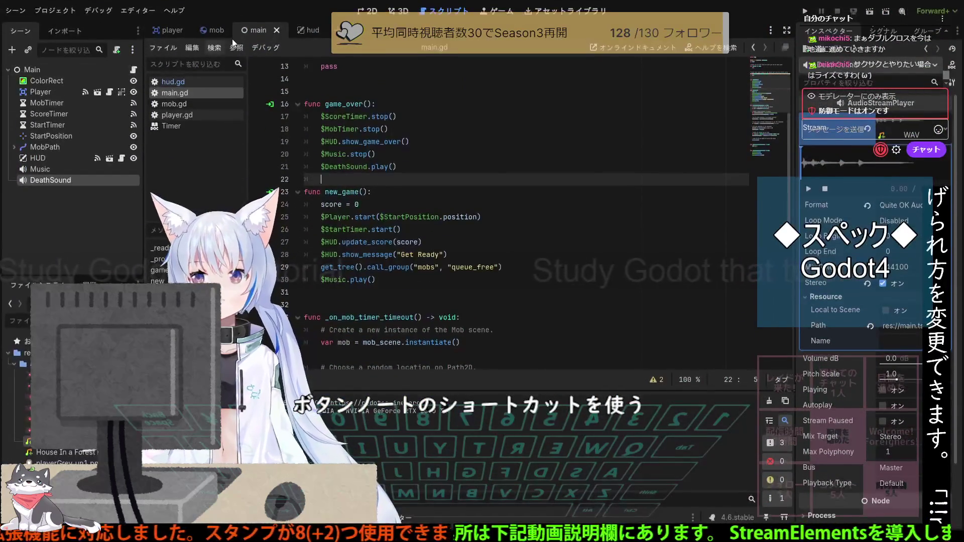
Open the HUD scene for editing, checking the tutorial before returning to Godot.
left_click(307, 31)
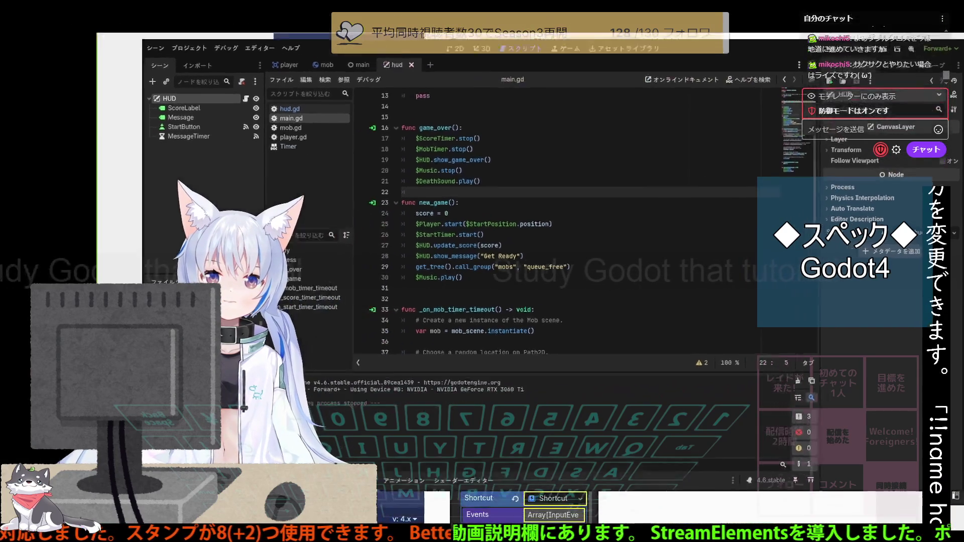
key("alt+Tab")
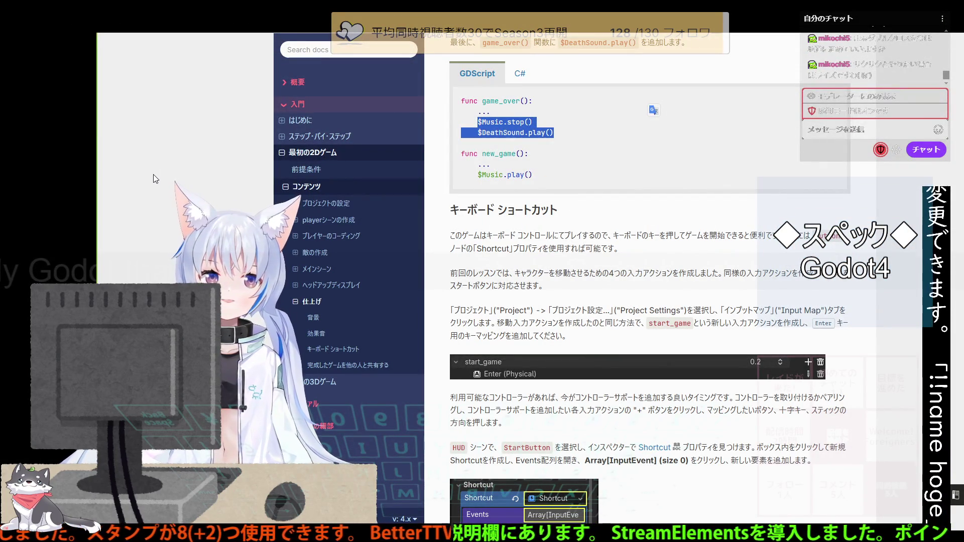
key("alt+Tab")
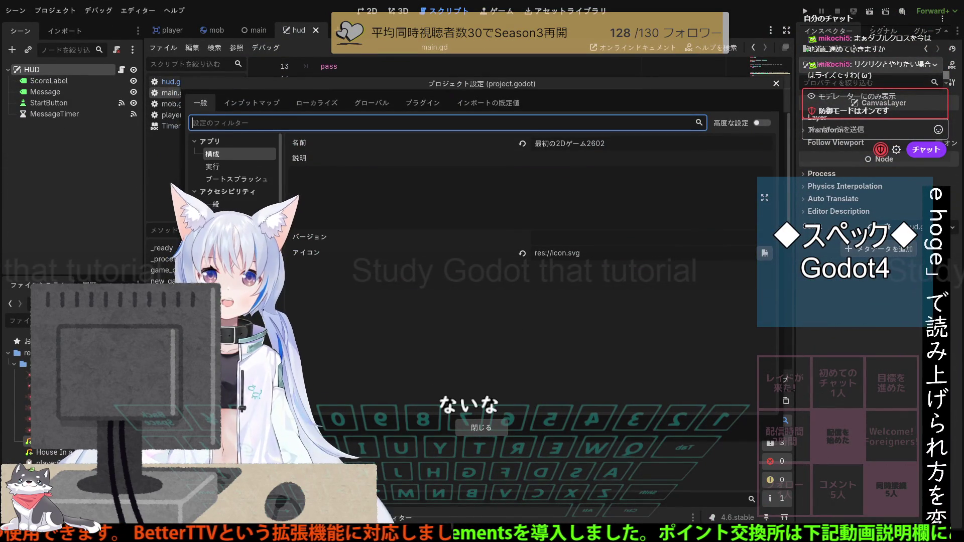
Compare the tutorial's start_game example against the project's Input Map settings.
key("alt+Tab")
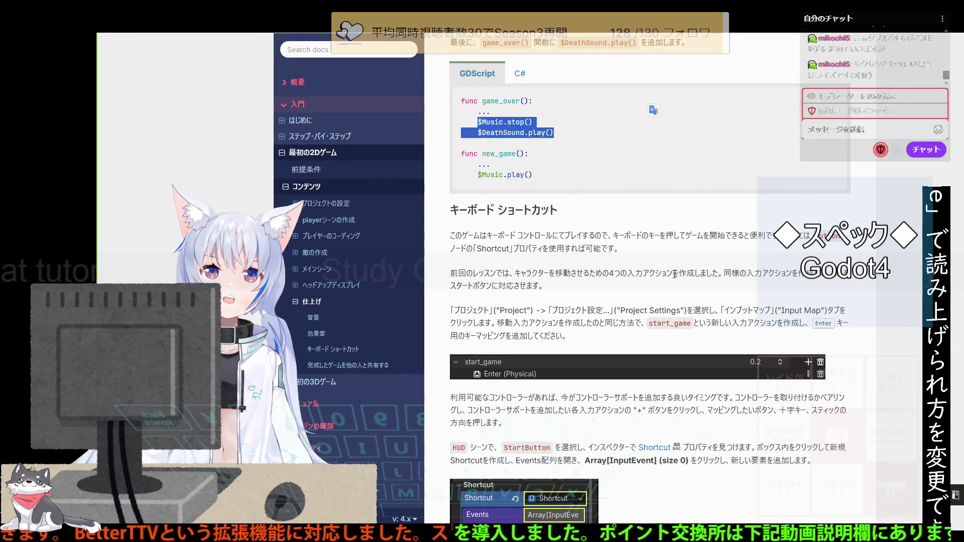
key("alt+Tab")
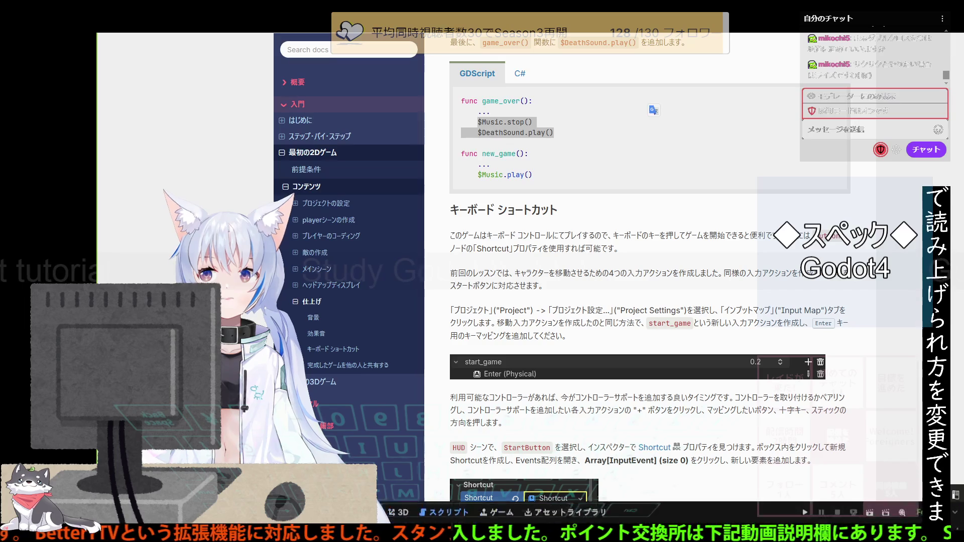
key("alt+Tab")
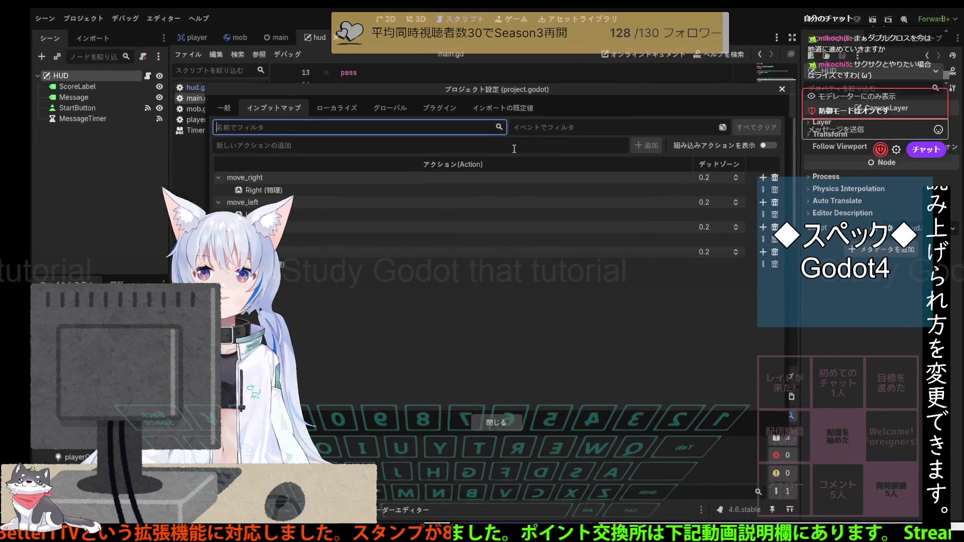
key("alt+Tab")
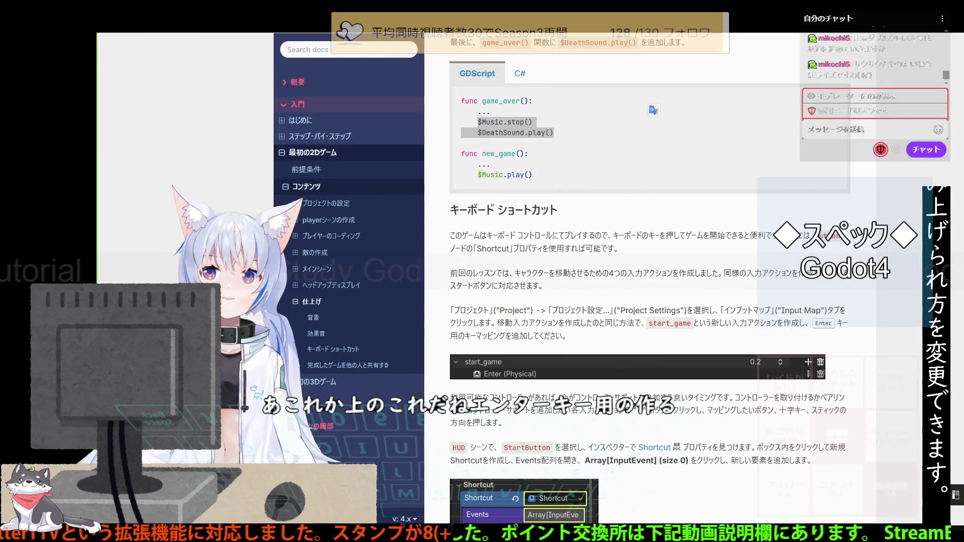
key("alt+Tab")
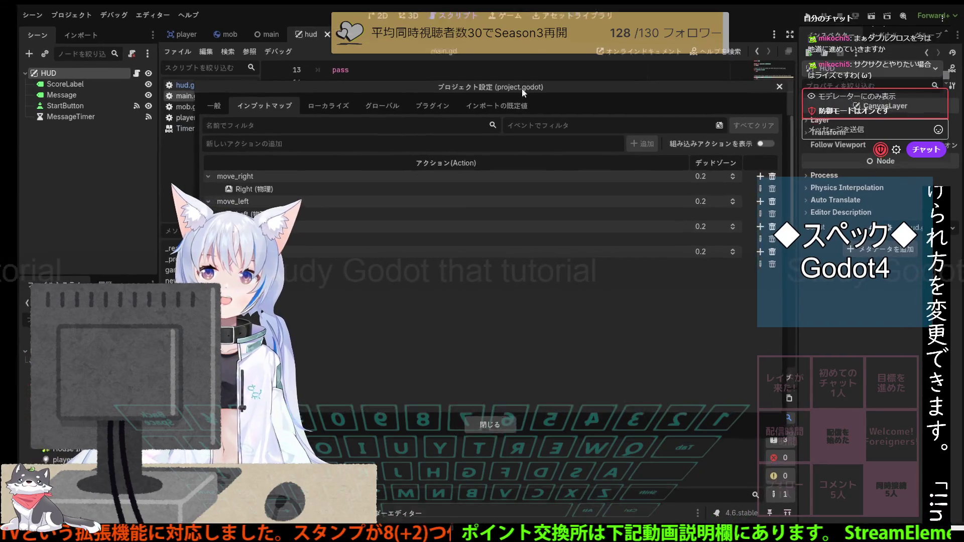
key("alt+Tab")
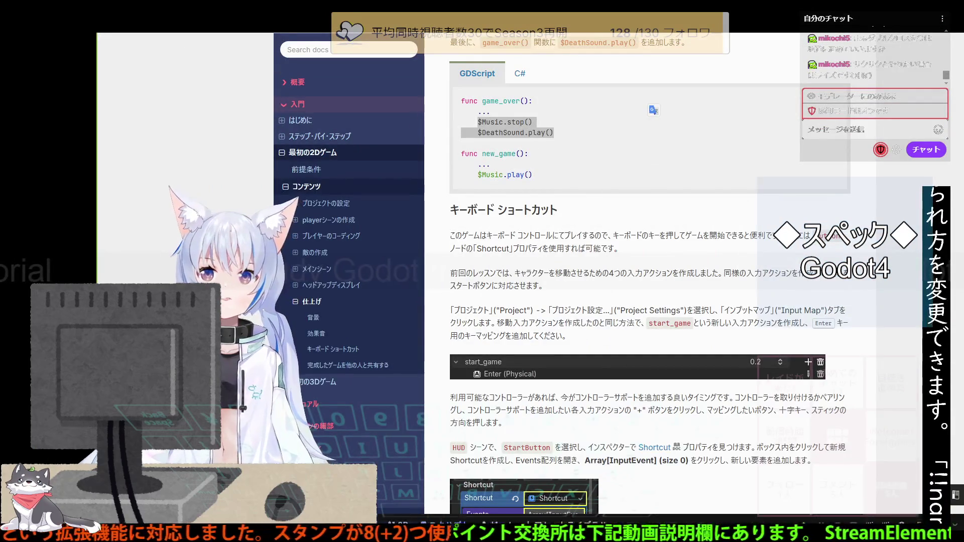
key("alt+Tab")
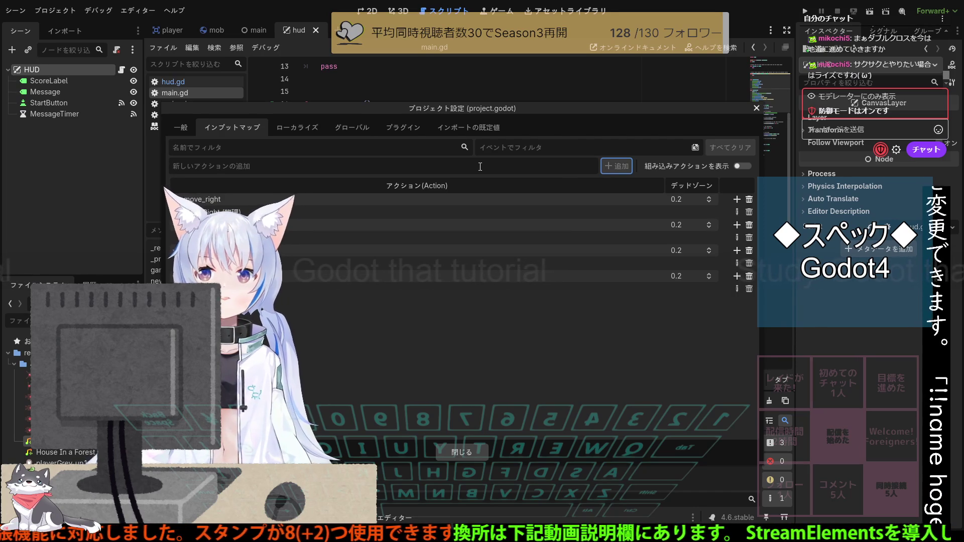
Filter the Input Map actions by the Enter key event, then consult the keyboard shortcut docs.
key("Up")
key("alt")
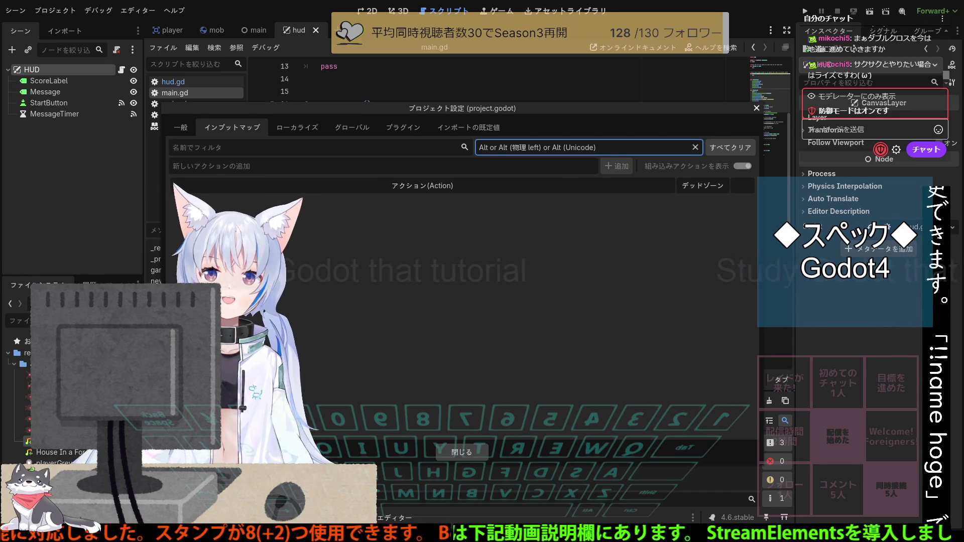
key("alt+Tab")
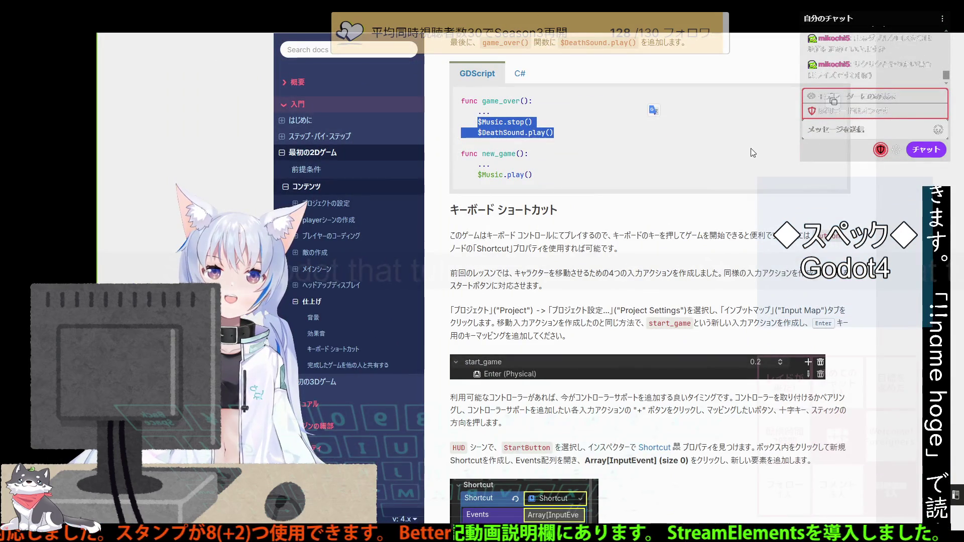
key("alt+Tab")
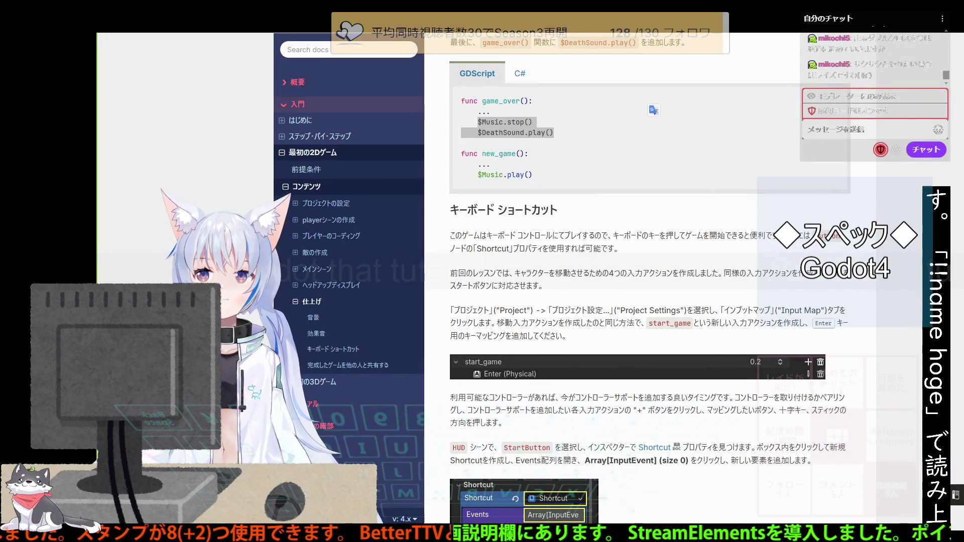
key("alt+Tab")
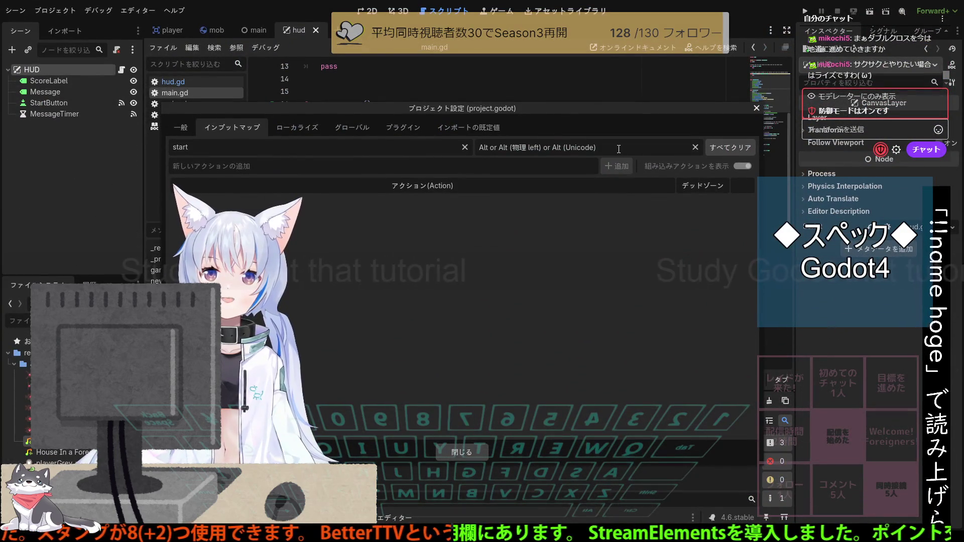
key("Return")
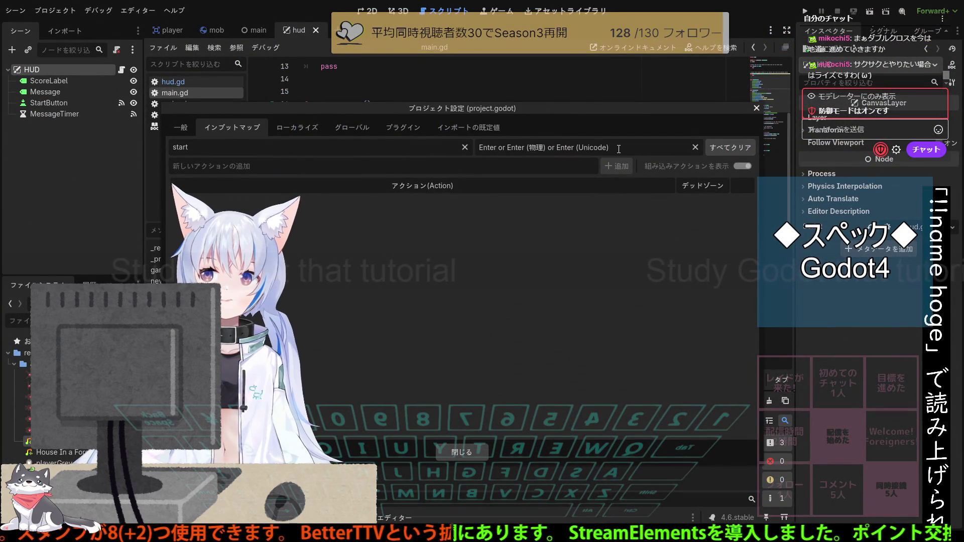
key("alt")
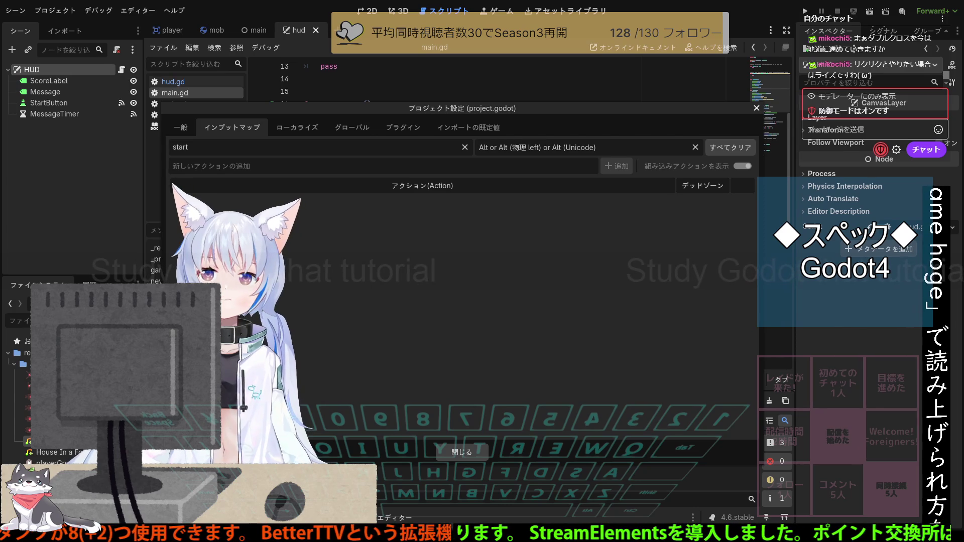
key("alt+Tab")
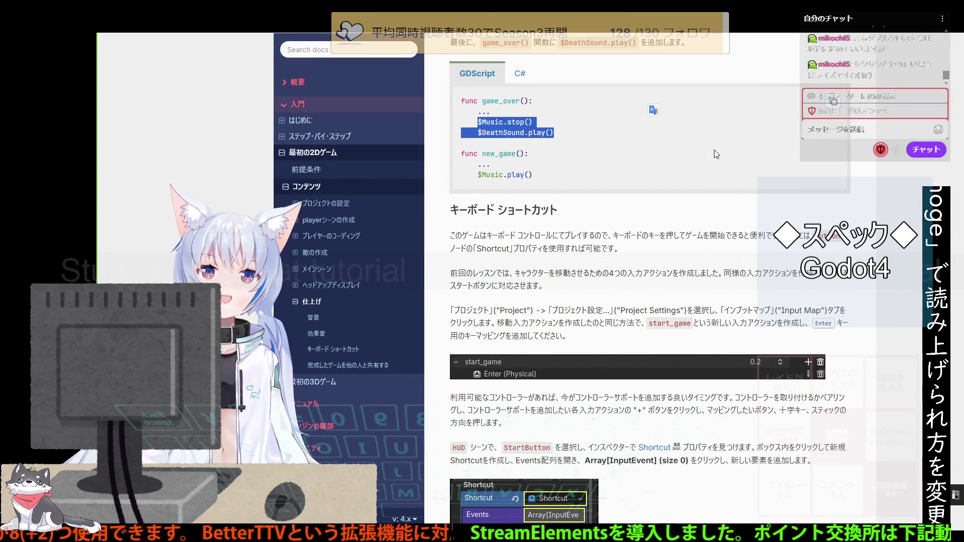
Copy the start_game action name from the docs and return to the Input Map.
left_click_drag(650, 324, 693, 327)
key("alt+Tab")
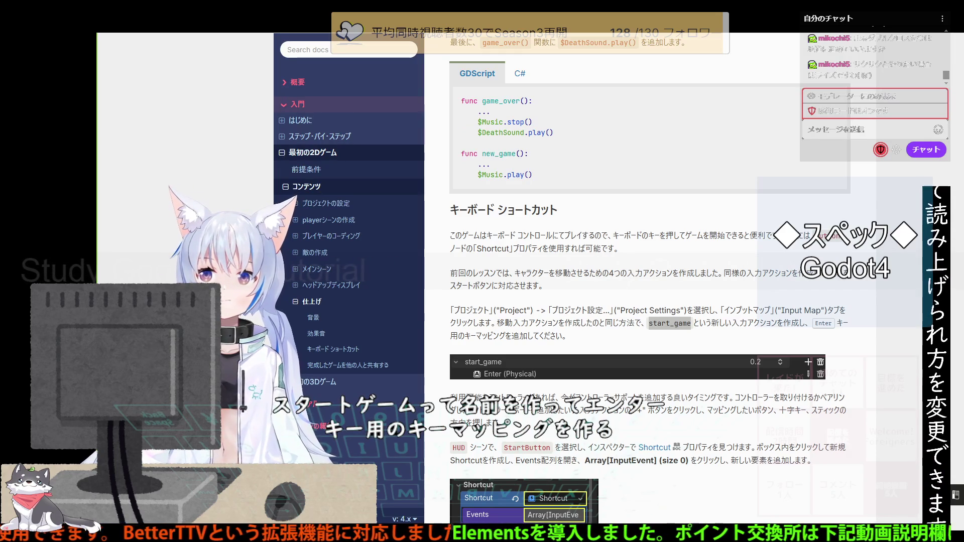
key("alt+Tab")
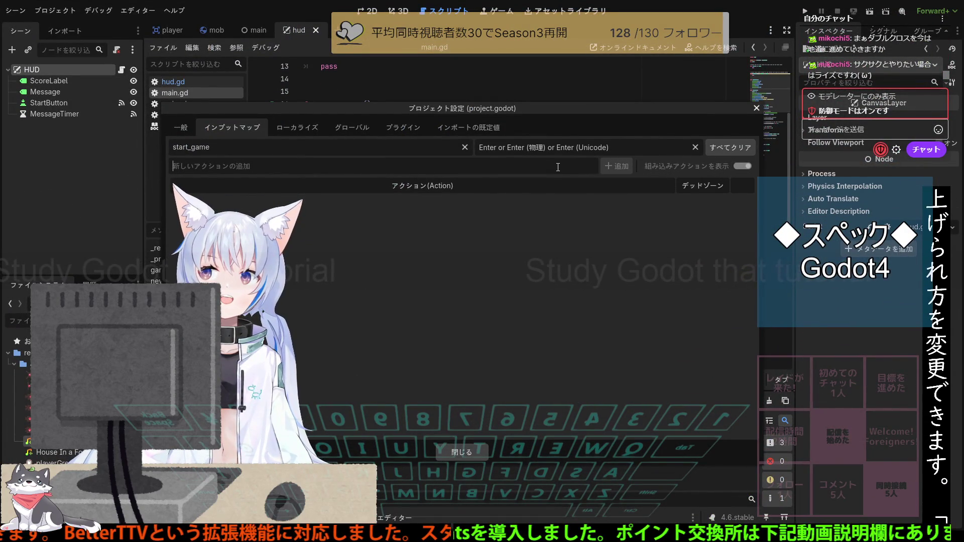
Clear the filter field and add a new input action named start_game.
triple_click(263, 149)
key("BackSpace")
left_click(255, 164)
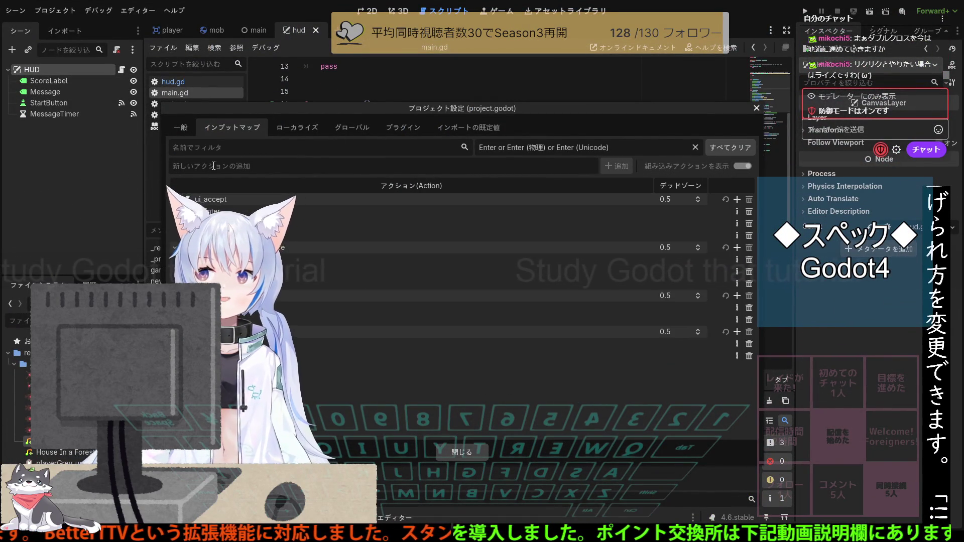
type("start_game")
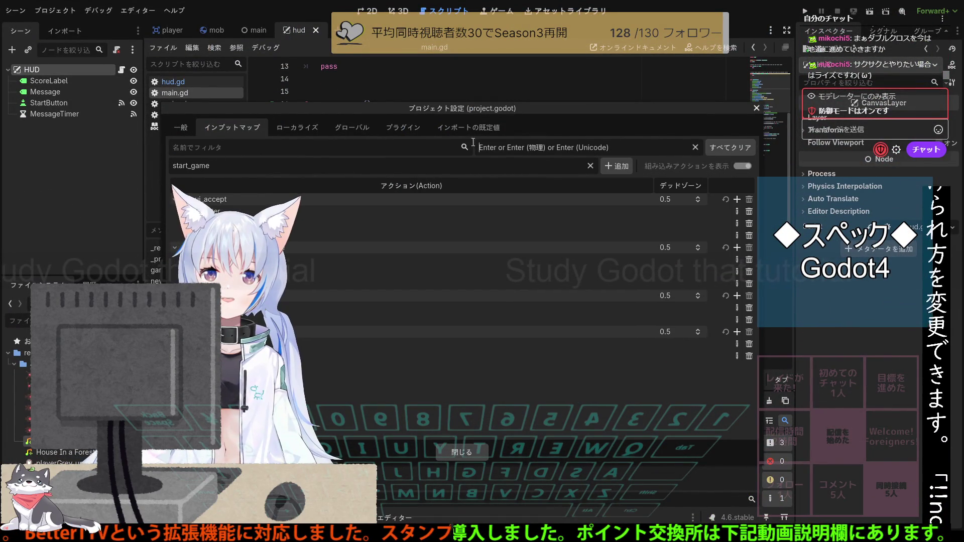
left_click(605, 168)
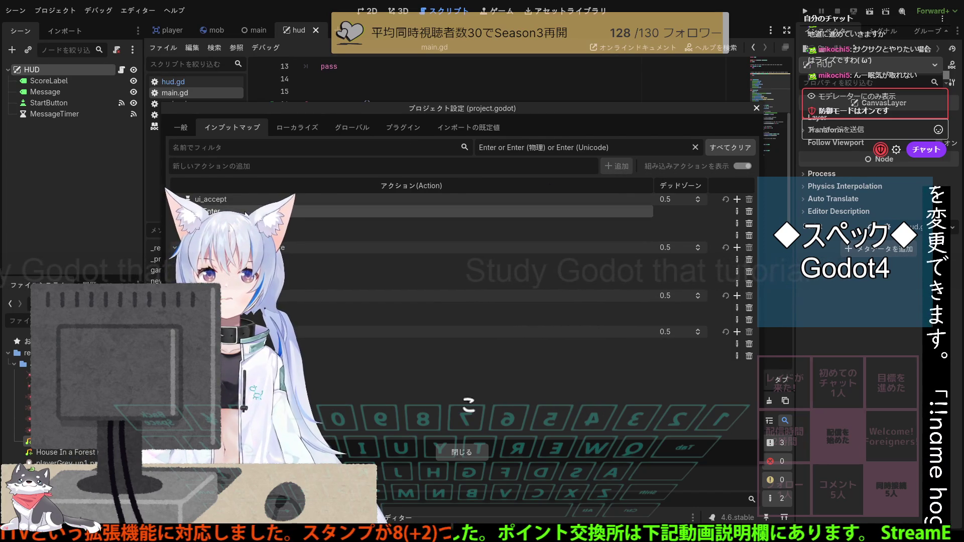
double_click(246, 214)
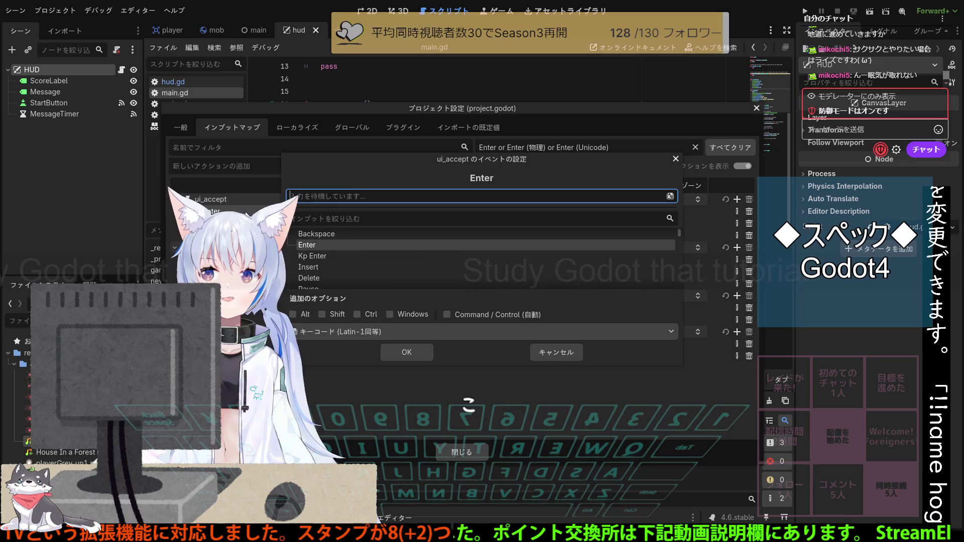
Capture the Enter key as the input event and confirm the mapping with OK.
left_click(553, 349)
double_click(391, 212)
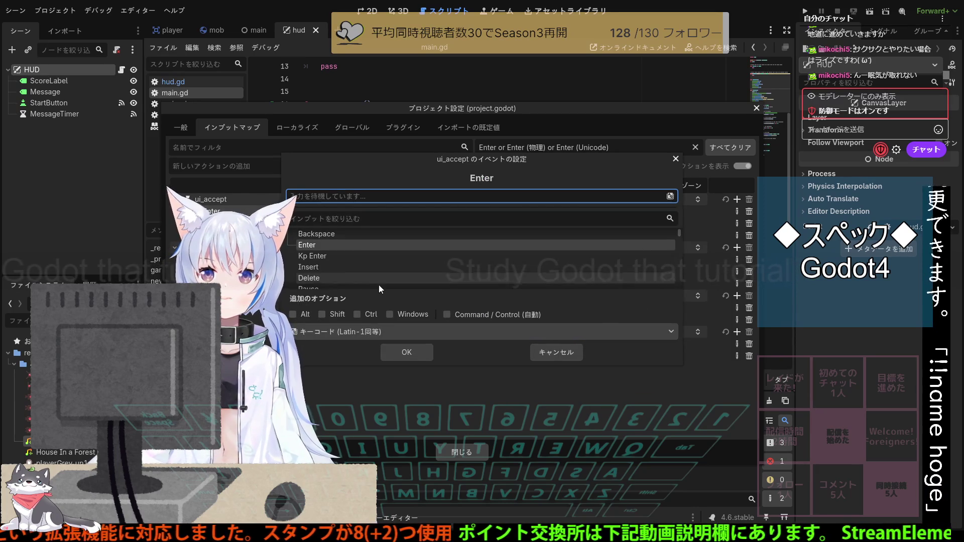
key("Return")
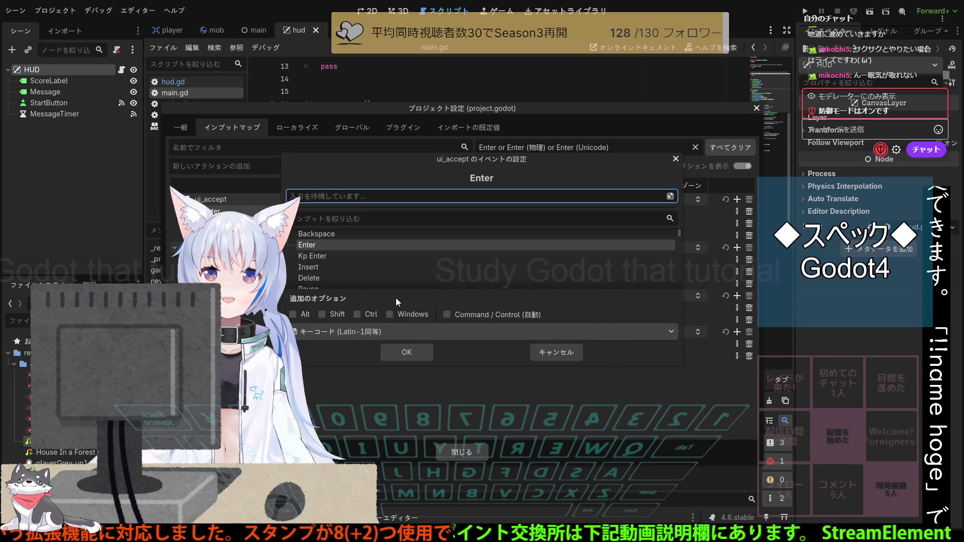
left_click(393, 351)
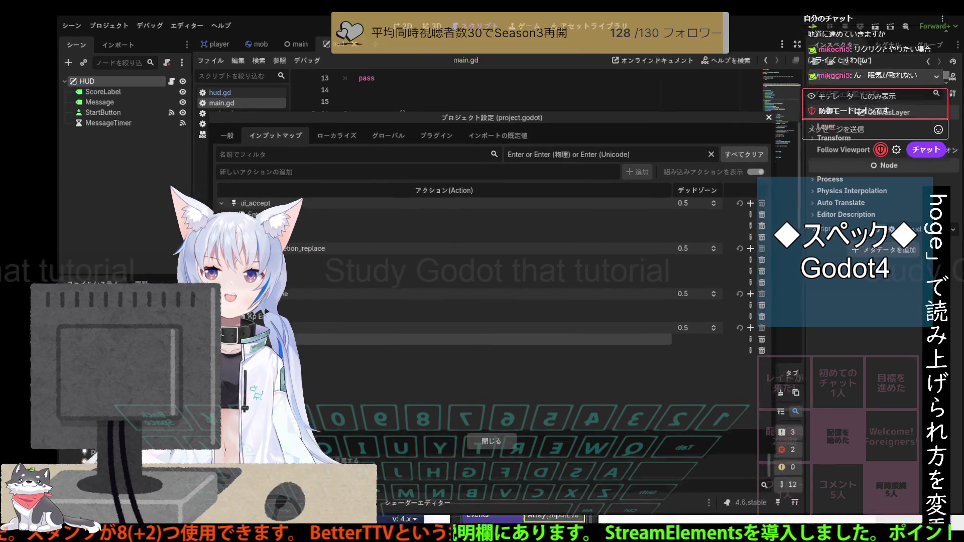
Read the docs' InputEventAction step for StartButton, then return to the Godot editor.
key("alt+Tab")
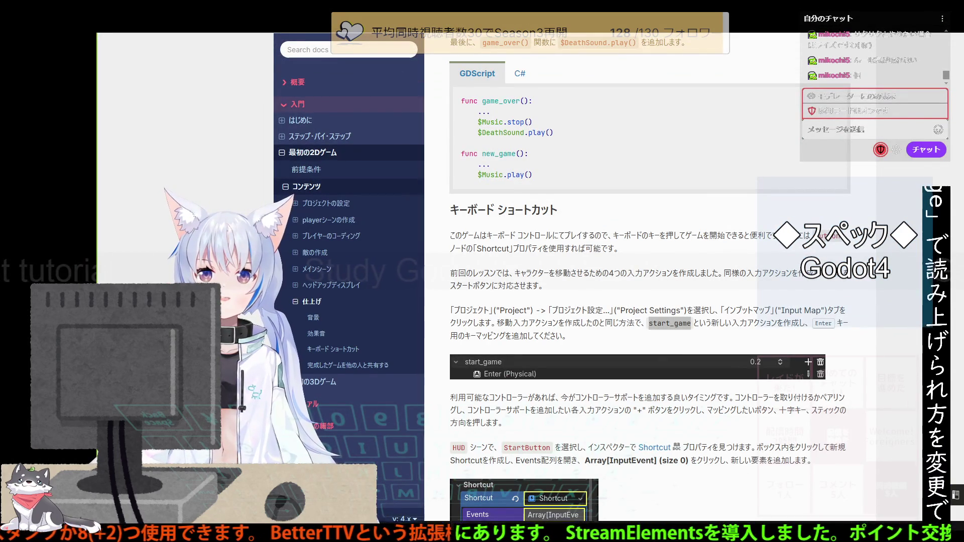
key("alt+Tab")
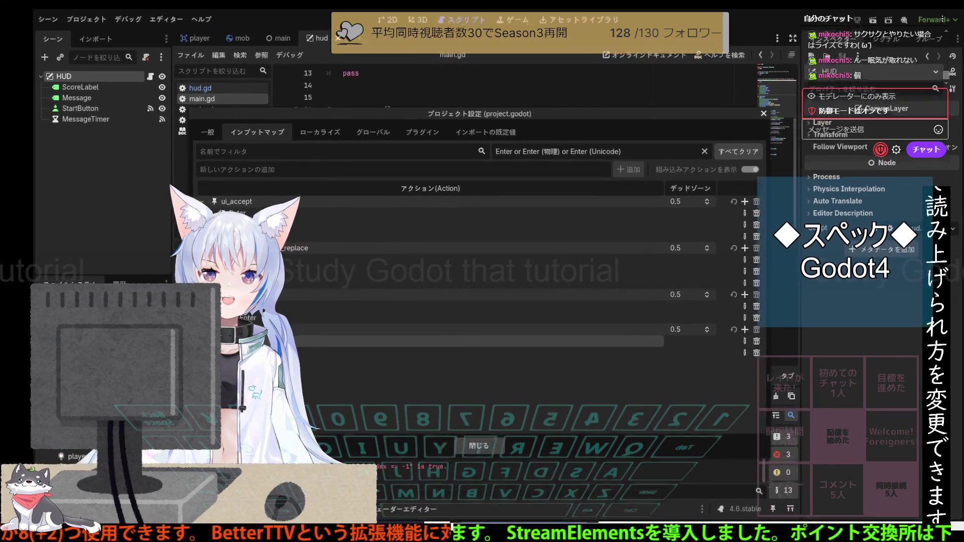
key("alt+Tab")
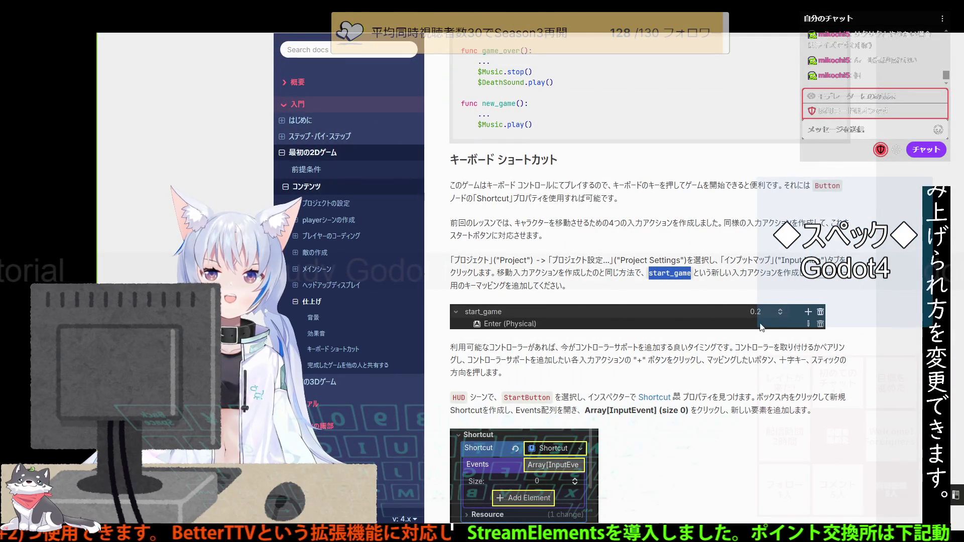
scroll(762, 330, "down", 4)
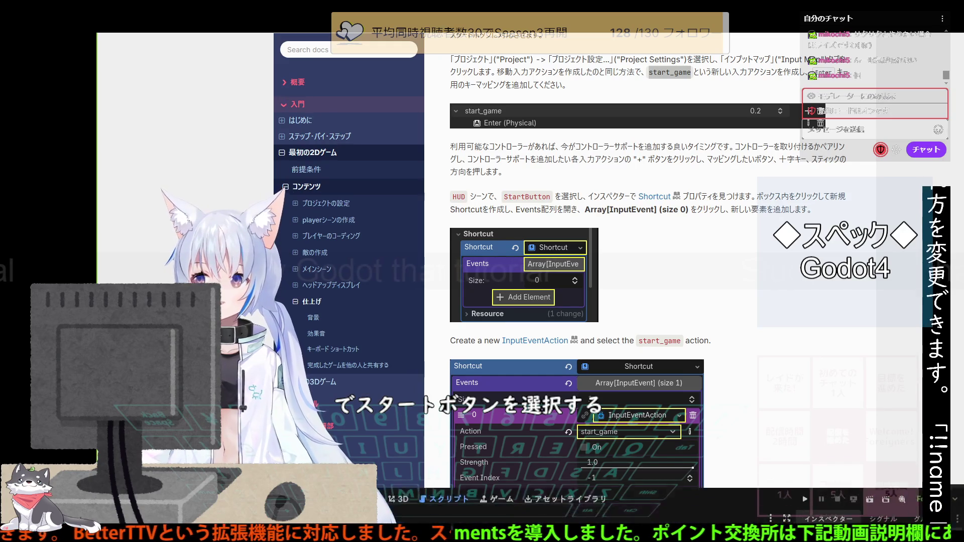
key("alt+Tab")
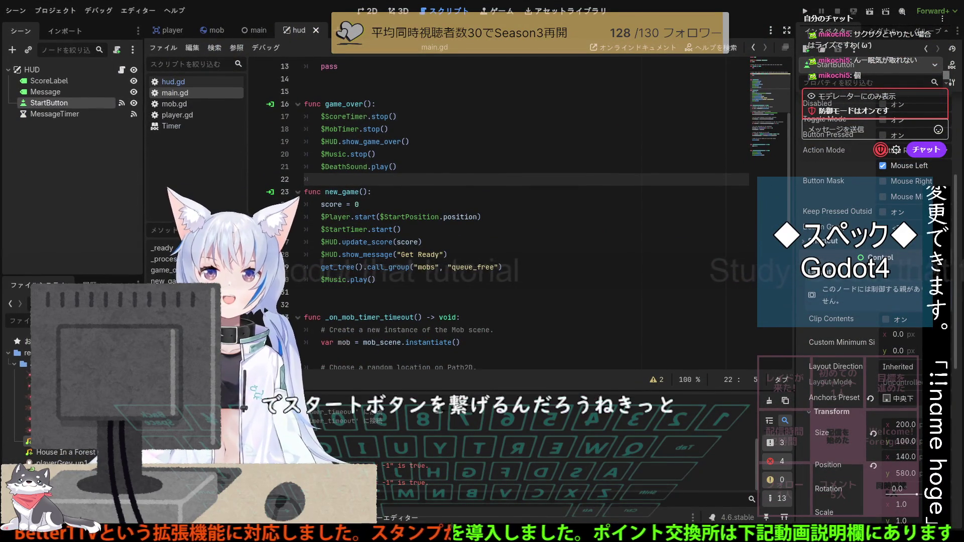
Expand StartButton's Shortcut property and try Quick Load, which finds no Shortcut files.
key("alt+Tab")
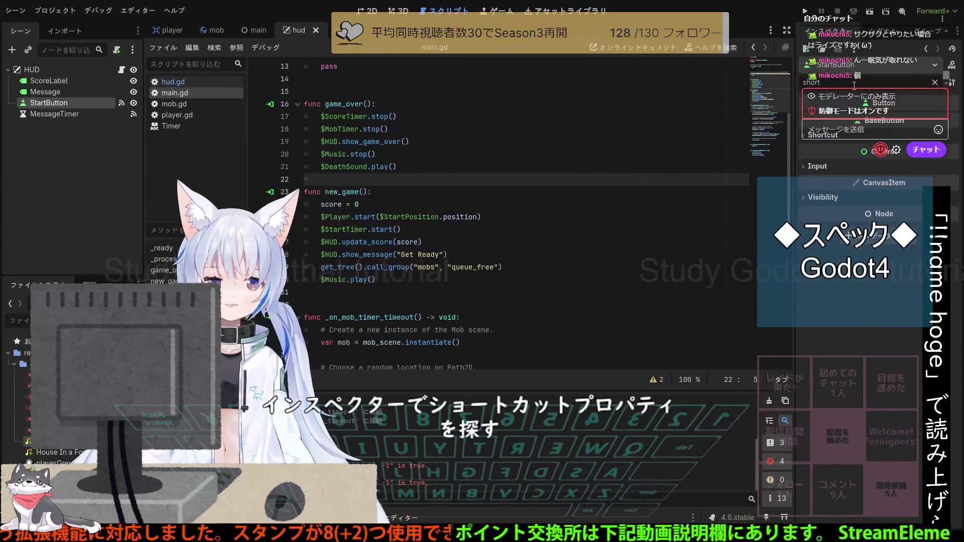
left_click(814, 139)
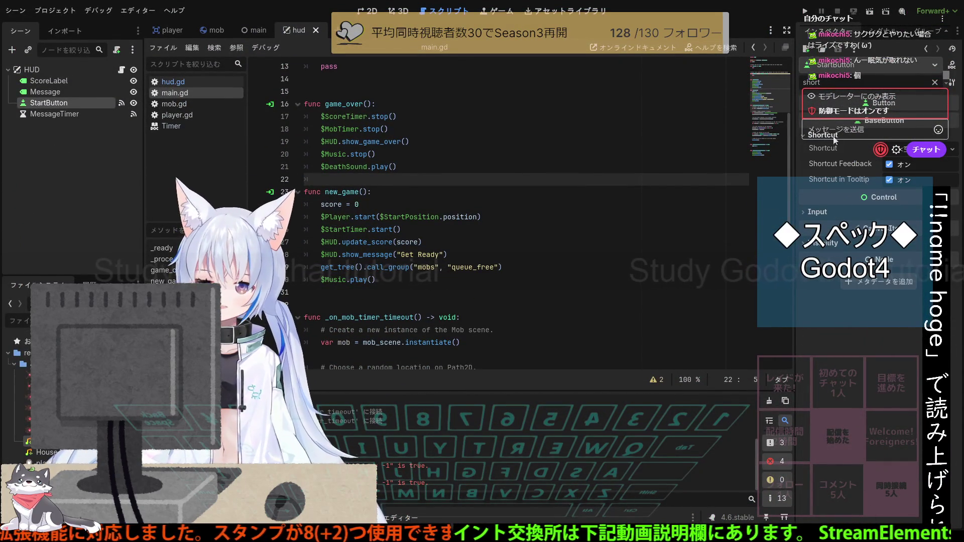
left_click(950, 150)
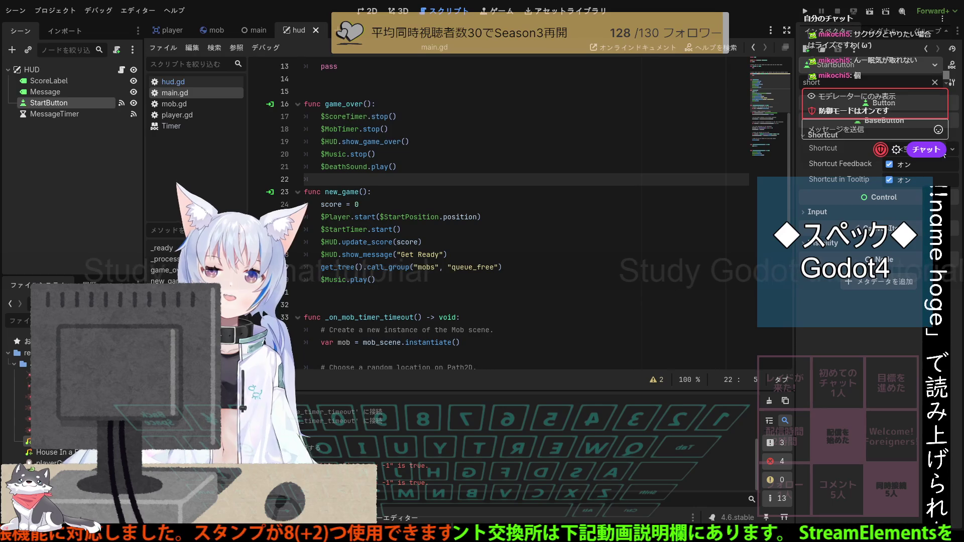
left_click(845, 168)
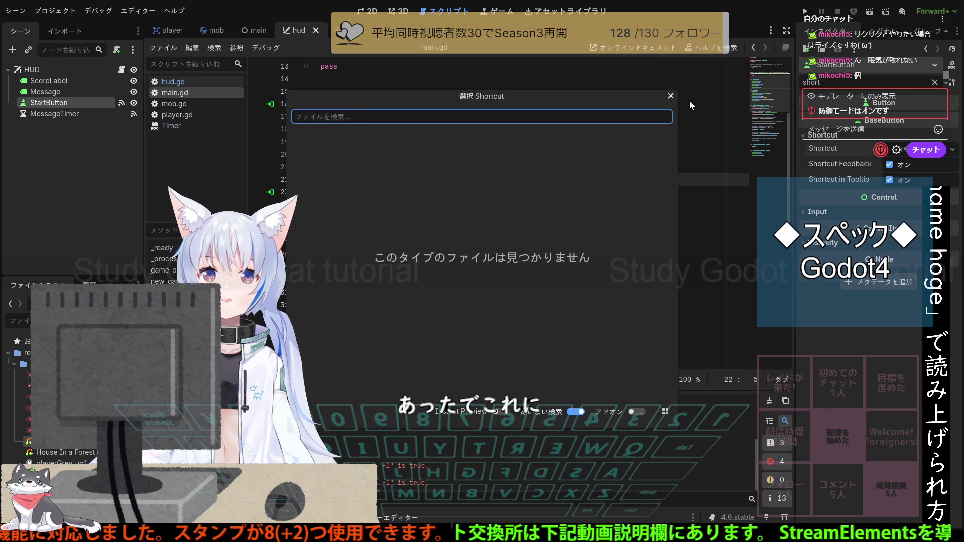
Close the empty Shortcut file search and read the docs' InputEventAction start_game step.
left_click(671, 96)
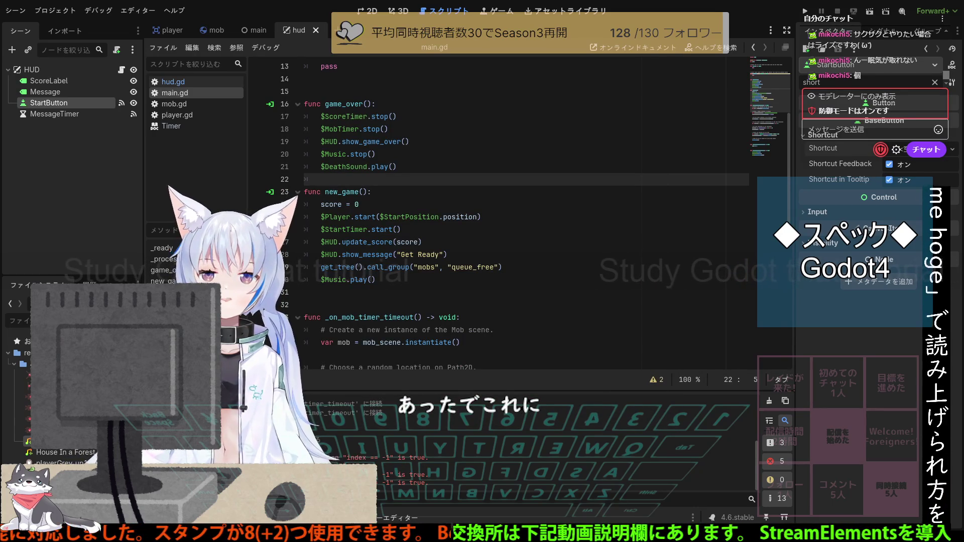
key("alt+Tab")
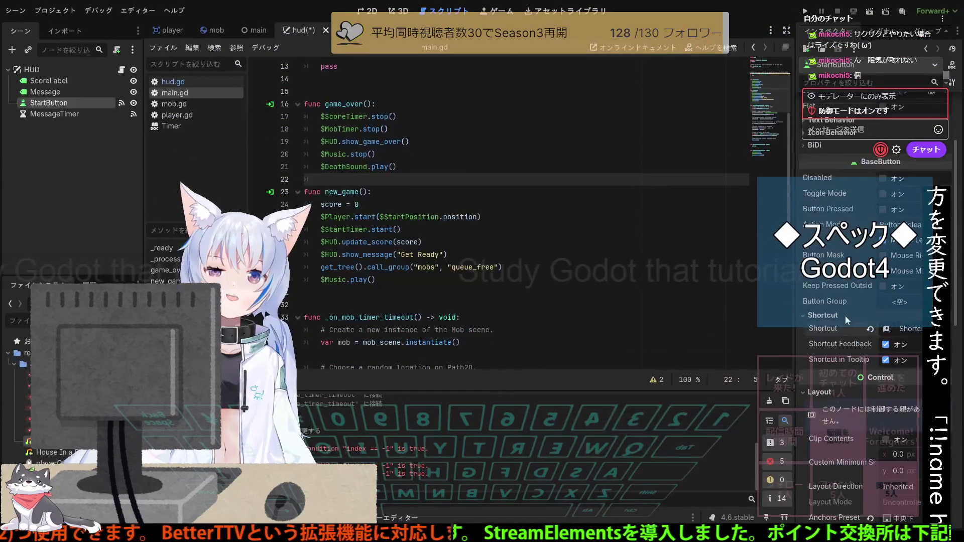
scroll(845, 315, "down", 3)
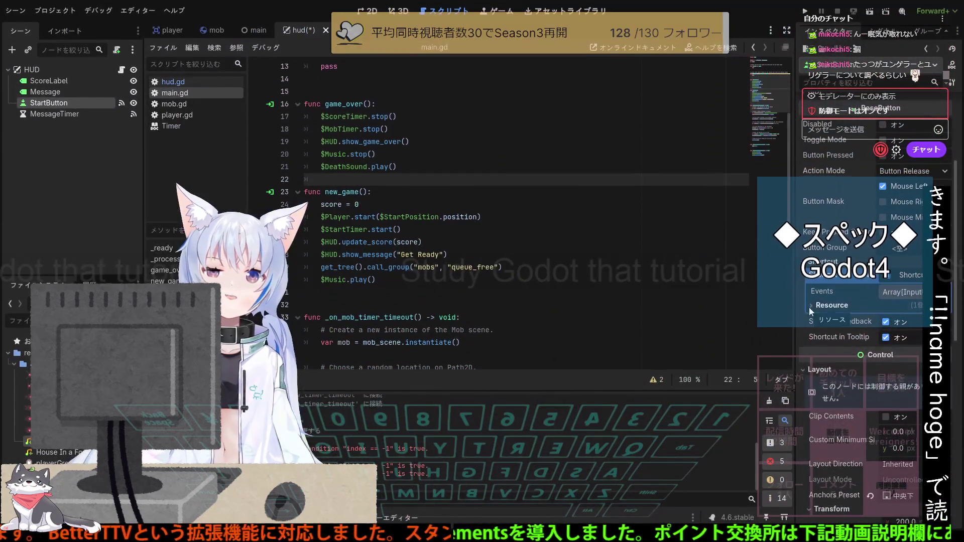
Expand StartButton's Shortcut resource in the Inspector to reveal its Events array and Resource properties.
left_click(809, 307)
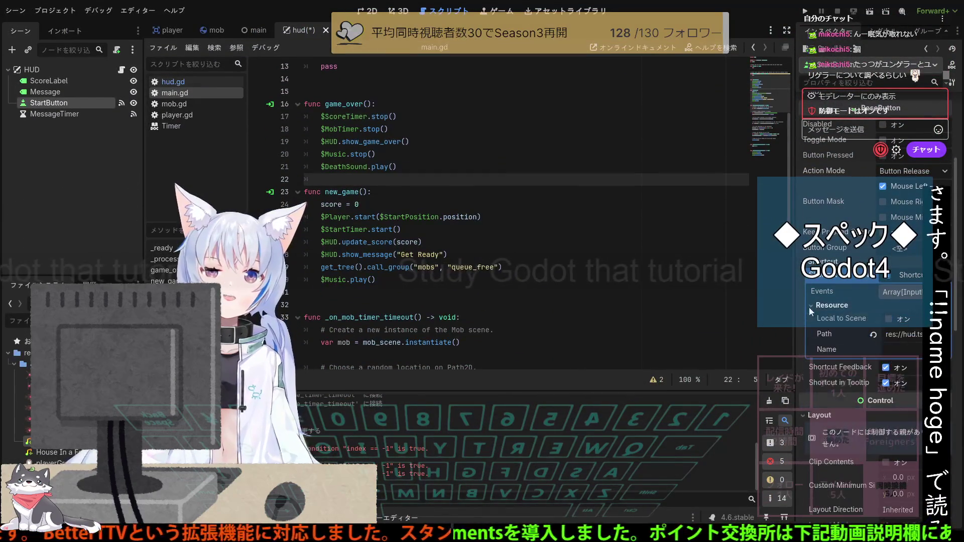